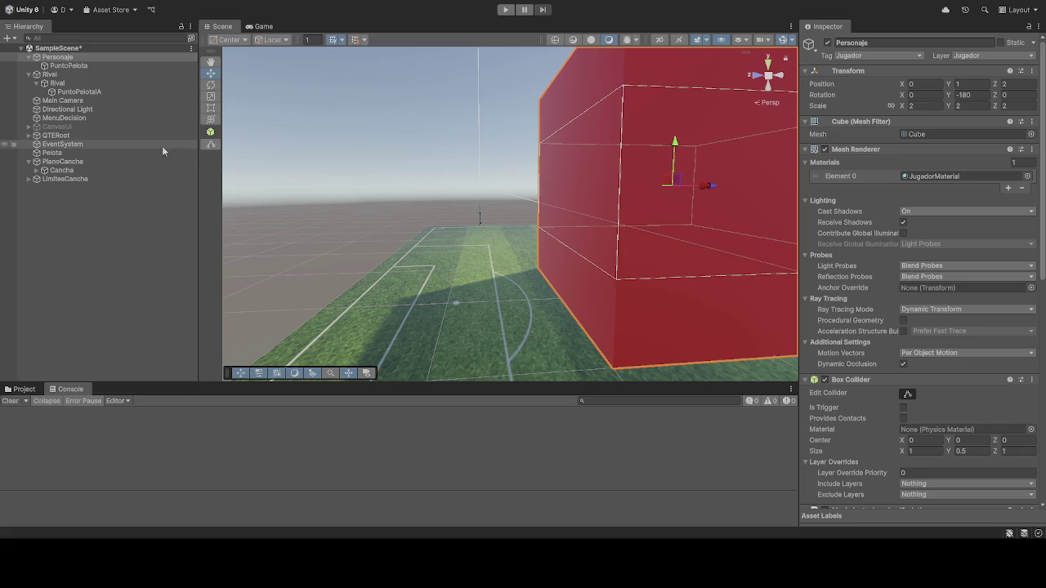
# Select the Rival cube and show its Rival IA script: speed 19, rotation 10, safety distance 30
pyautogui.scroll(-8, 879, 306)
pyautogui.scroll(-5, 876, 302)
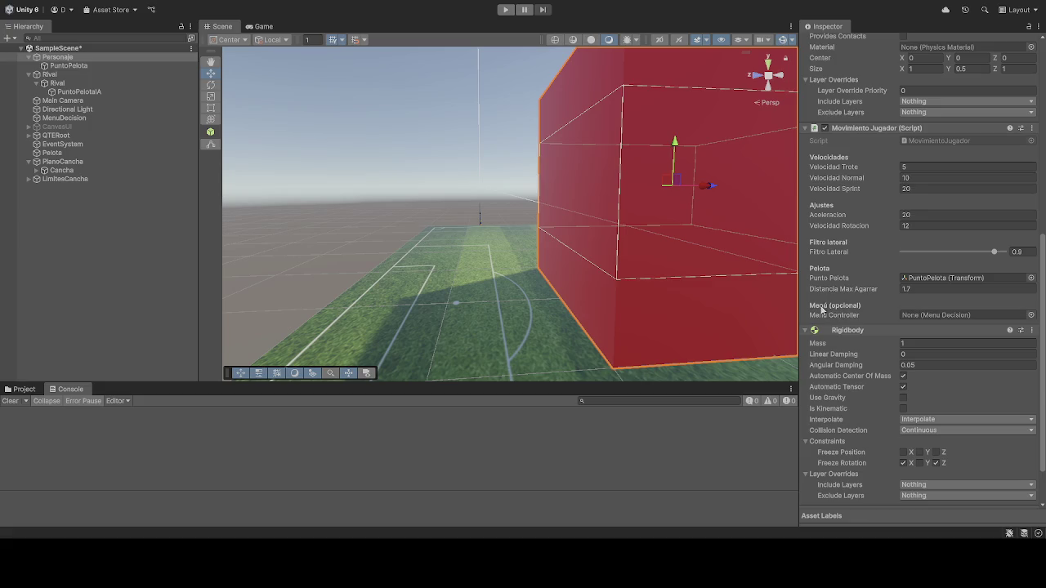
pyautogui.scroll(-2, 891, 314)
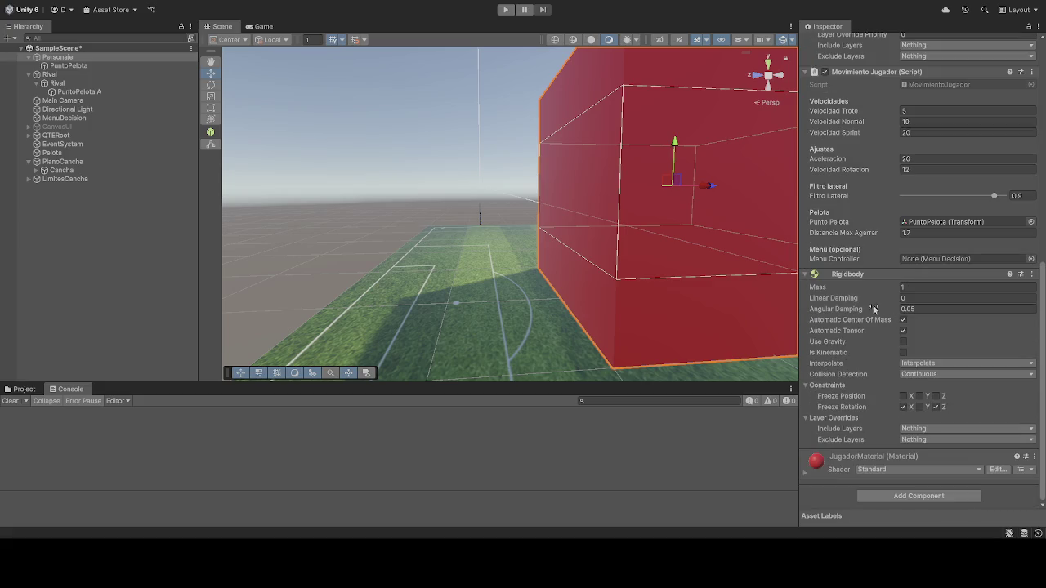
pyautogui.click(77, 84)
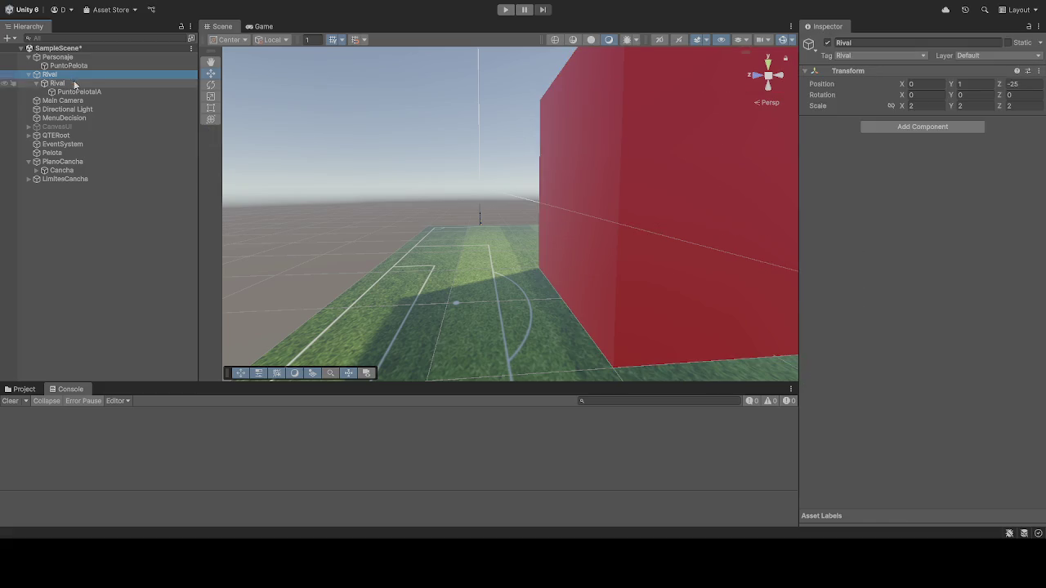
pyautogui.scroll(-15, 905, 302)
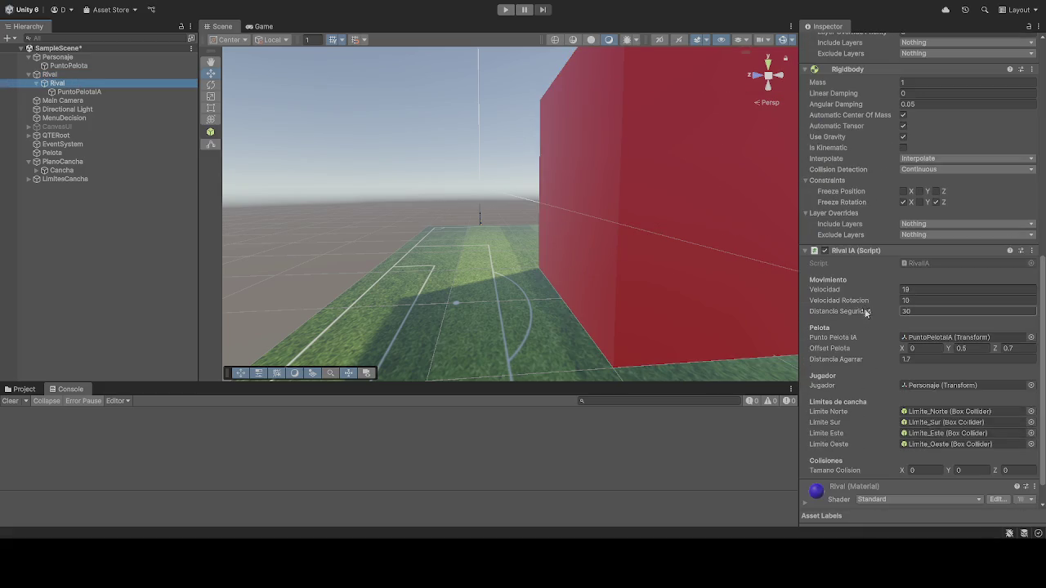
# Run a play test watching the blue Rival cube chase across the pitch, then stop it
pyautogui.click(506, 9)
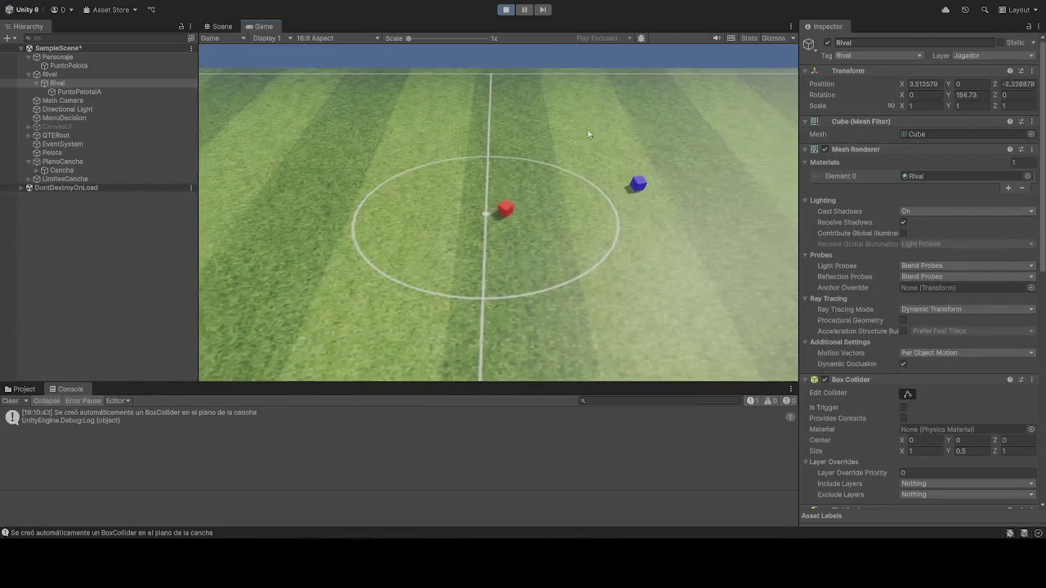
pyautogui.click(508, 11)
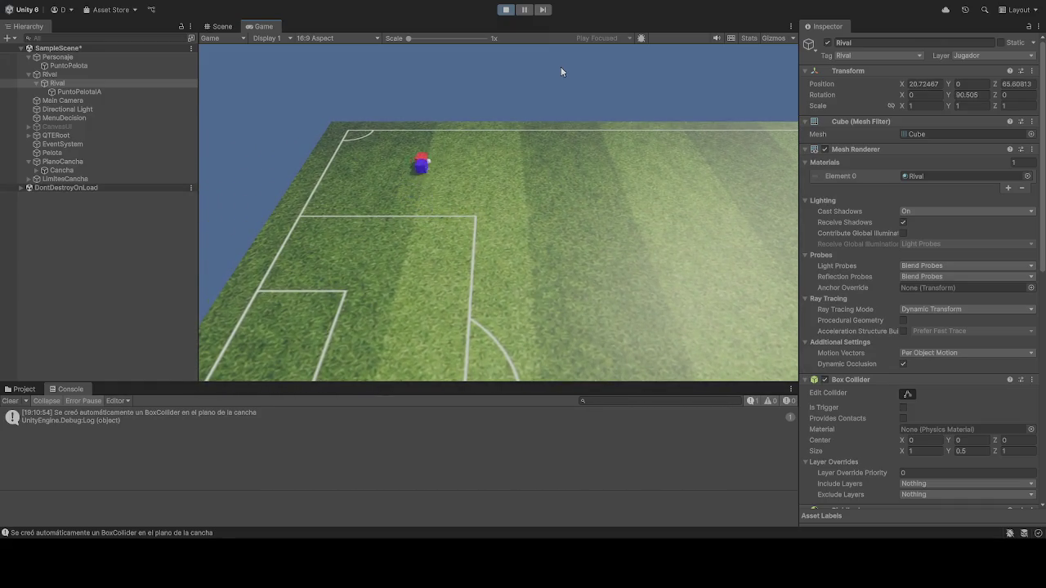
pyautogui.click(506, 9)
pyautogui.scroll(-10, 907, 372)
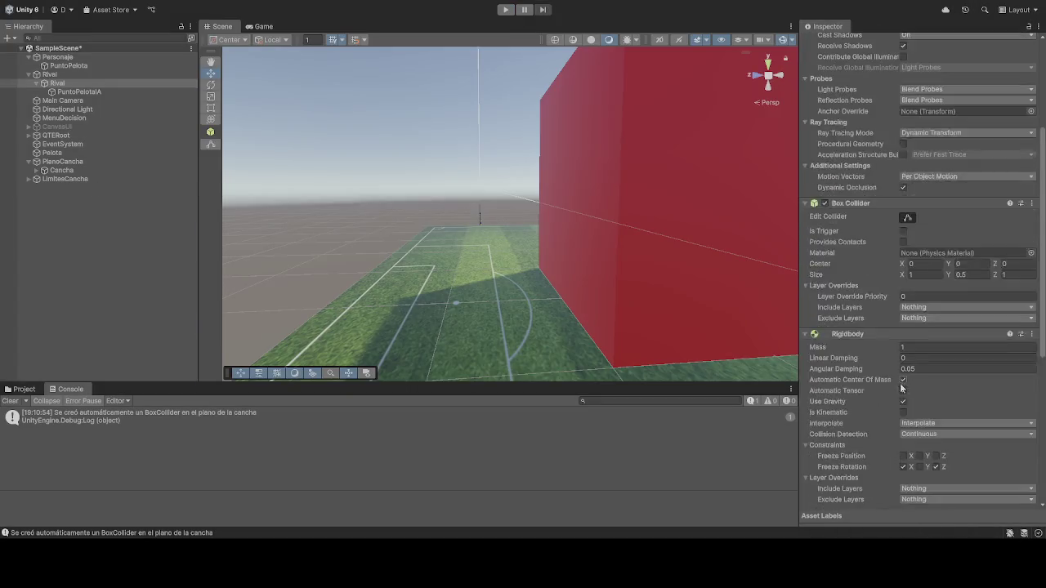
# Select Personaje, edit its Rigidbody Linear Damping field (currently 0), and start another play test
pyautogui.scroll(-3, 869, 374)
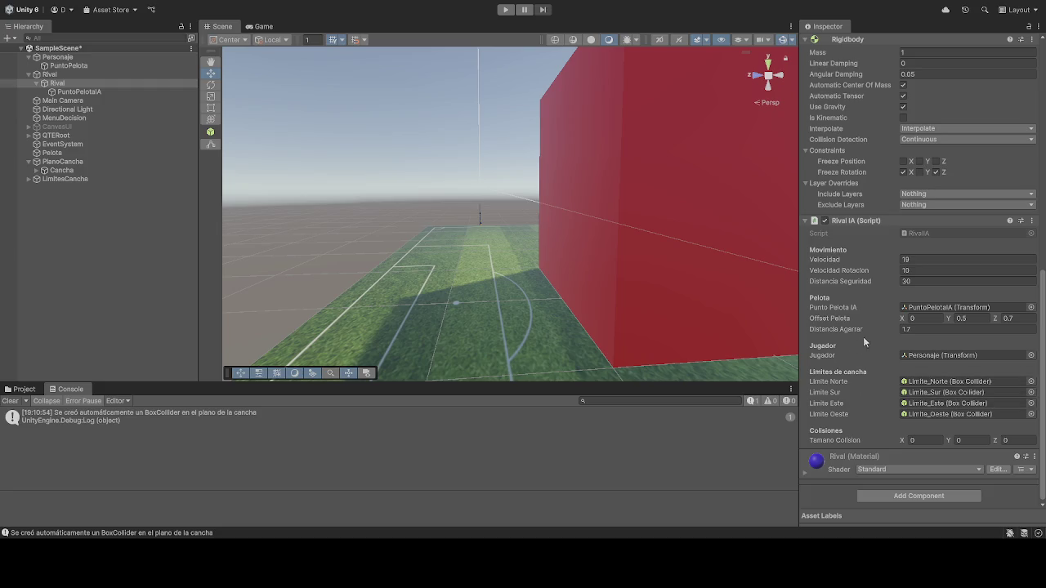
pyautogui.click(57, 57)
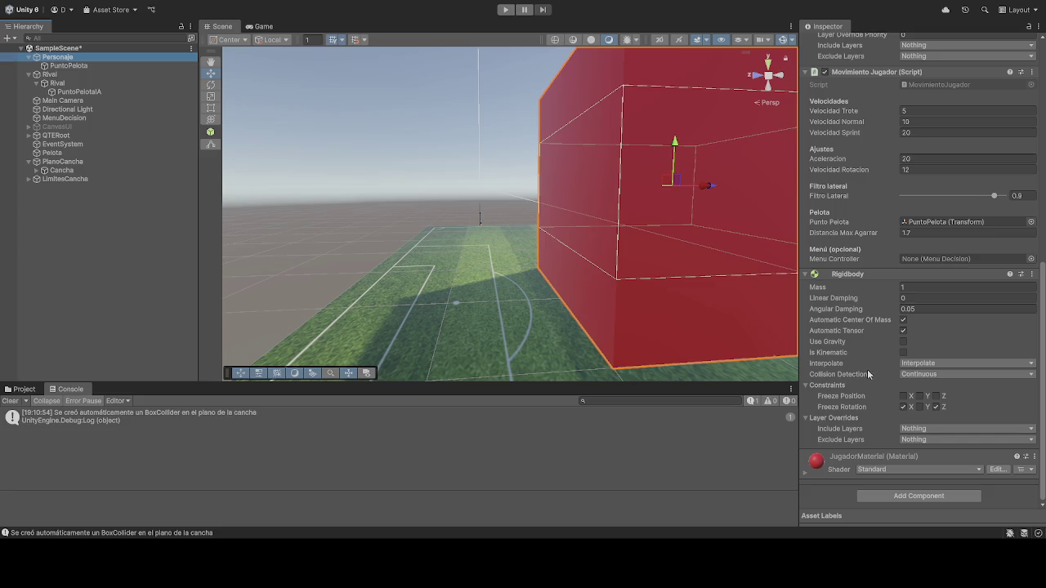
pyautogui.scroll(3, 869, 373)
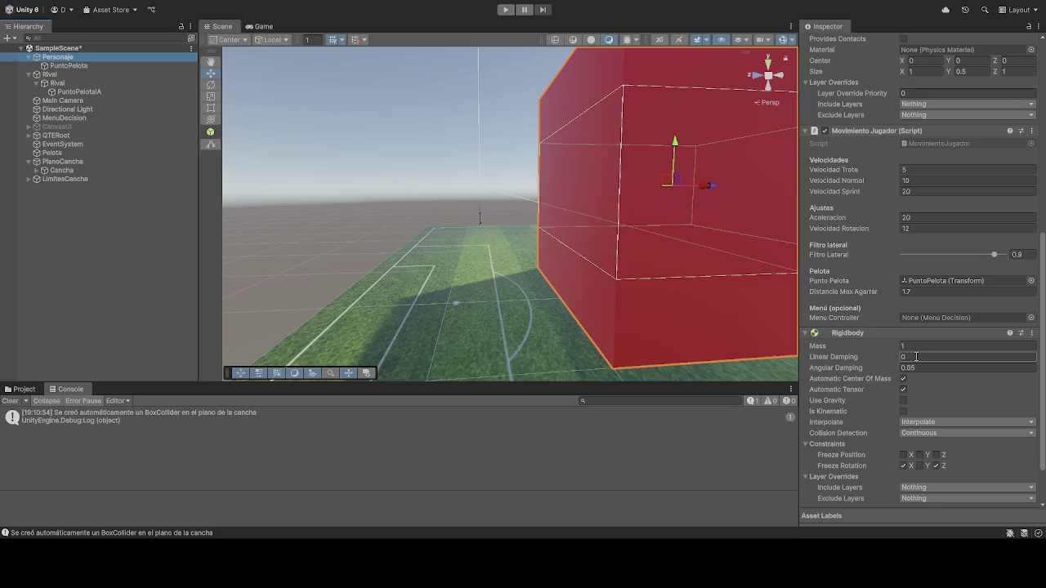
pyautogui.click(916, 357)
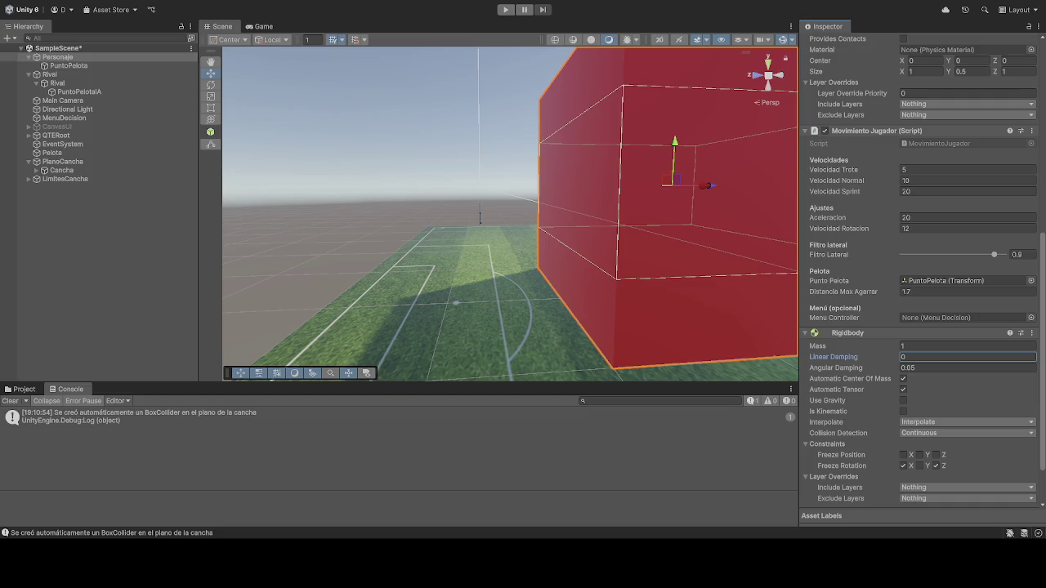
pyautogui.click(506, 9)
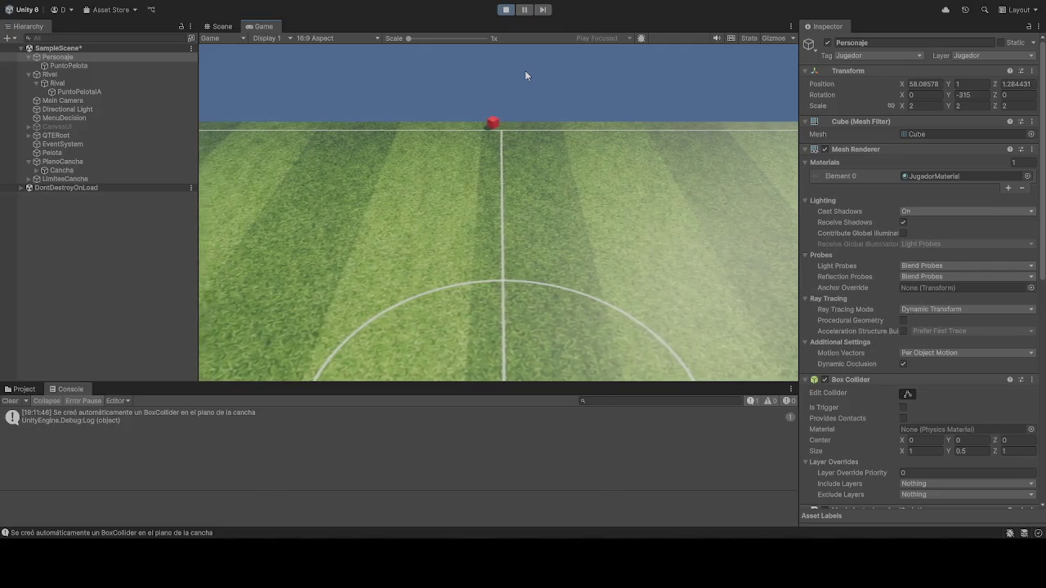
# Stop the play test, returning Personaje to its starting position 0, 1, 2
pyautogui.click(507, 11)
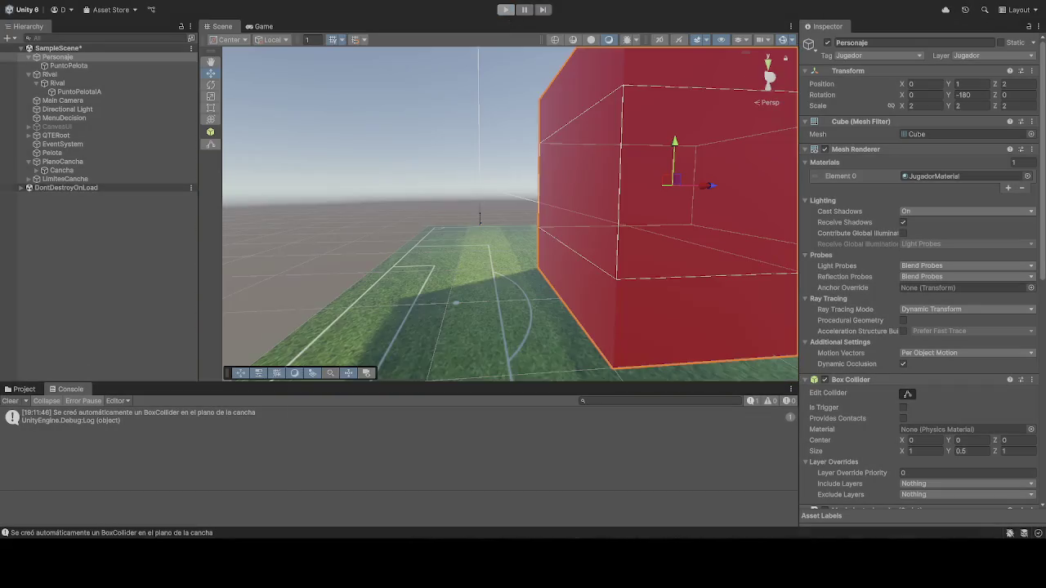